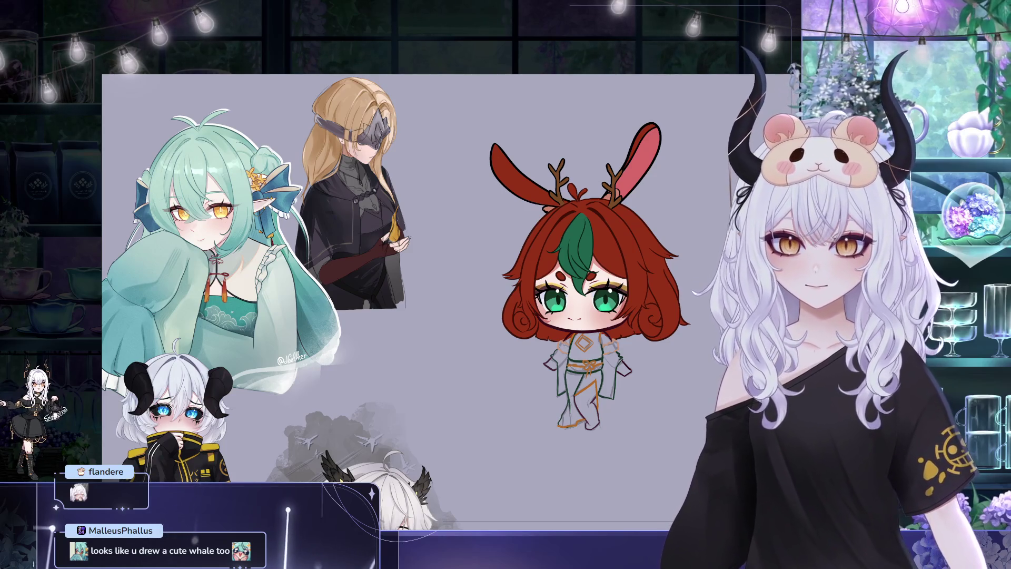
pyautogui.scroll(-3, 288, 115)
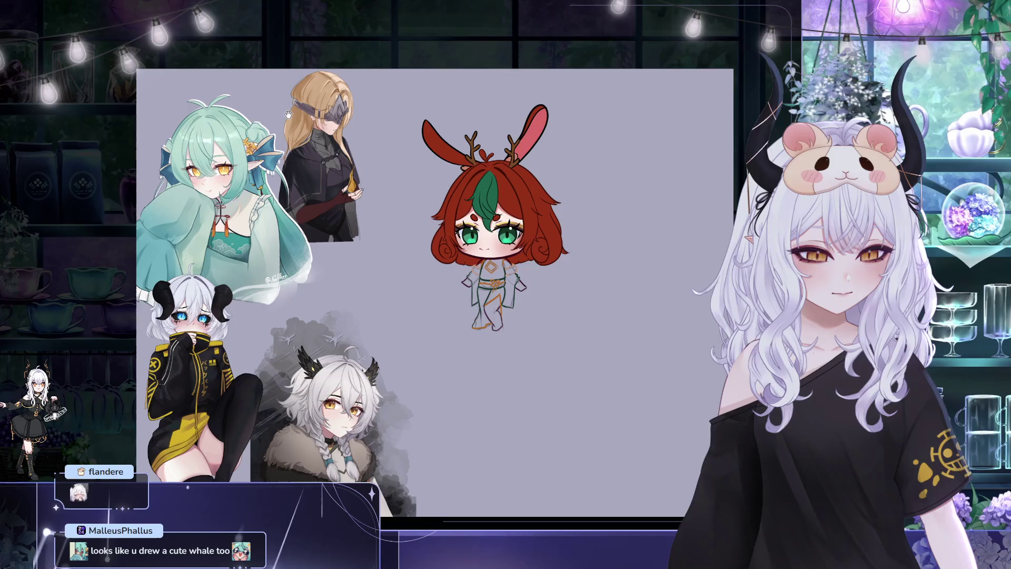